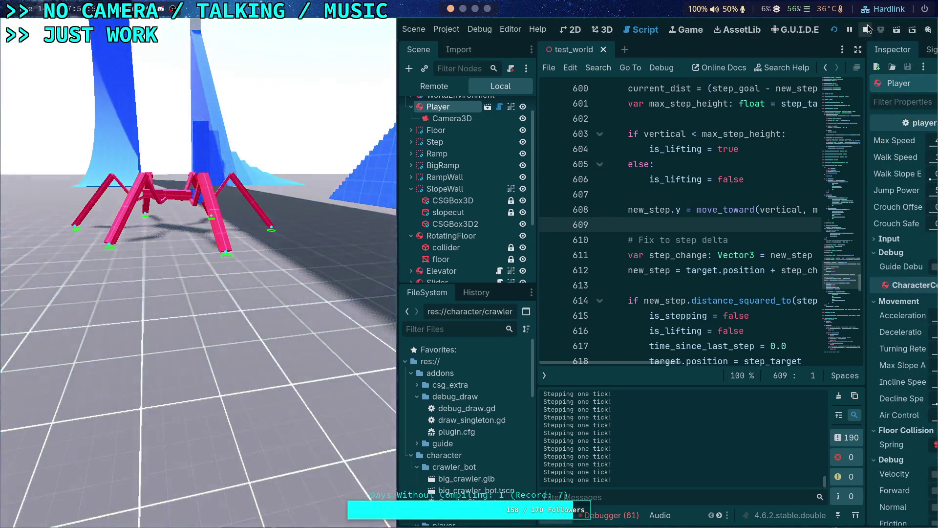
- Stop the running spider crawler test world to return to the editor
left_click(867, 24)
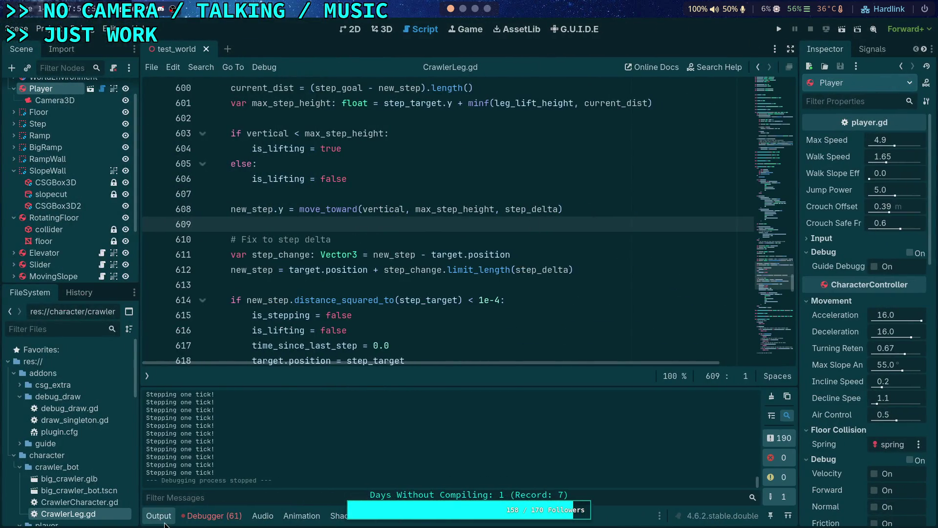
- Hide the output log and select the 3 divisor in the resting leg_speed clamp on line 581
left_click(165, 522)
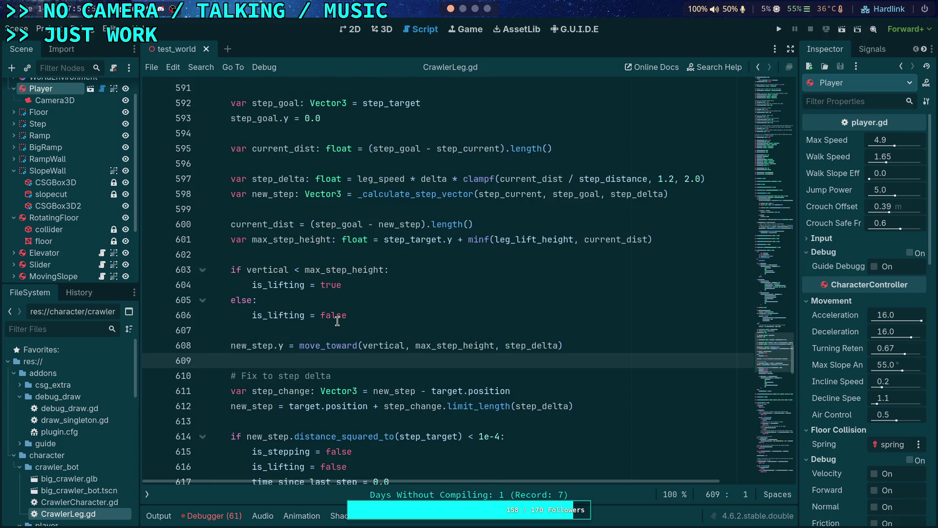
scroll(337, 321, "up", 9)
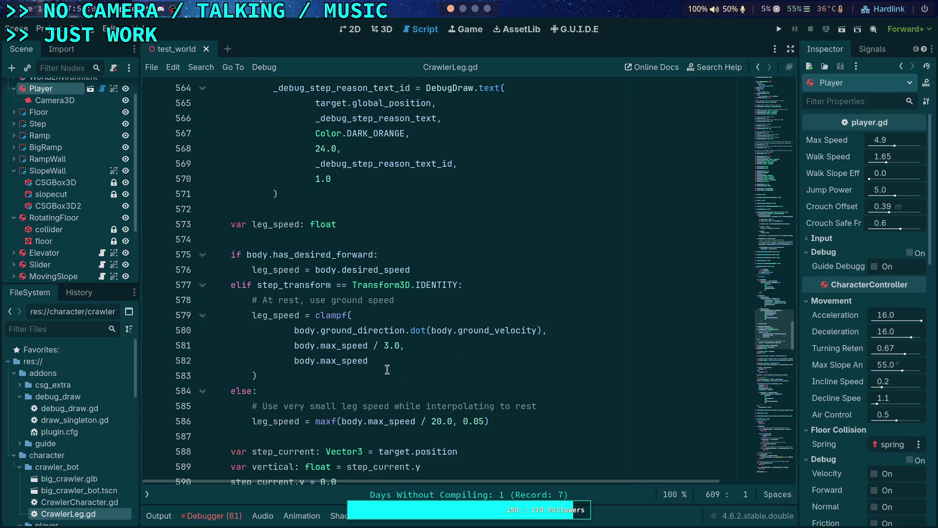
double_click(306, 286)
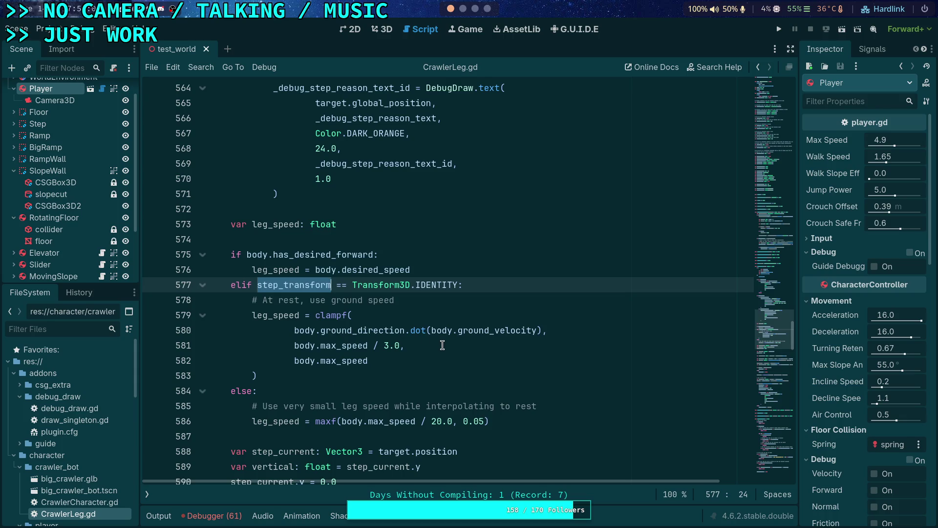
scroll(442, 345, "down", 2)
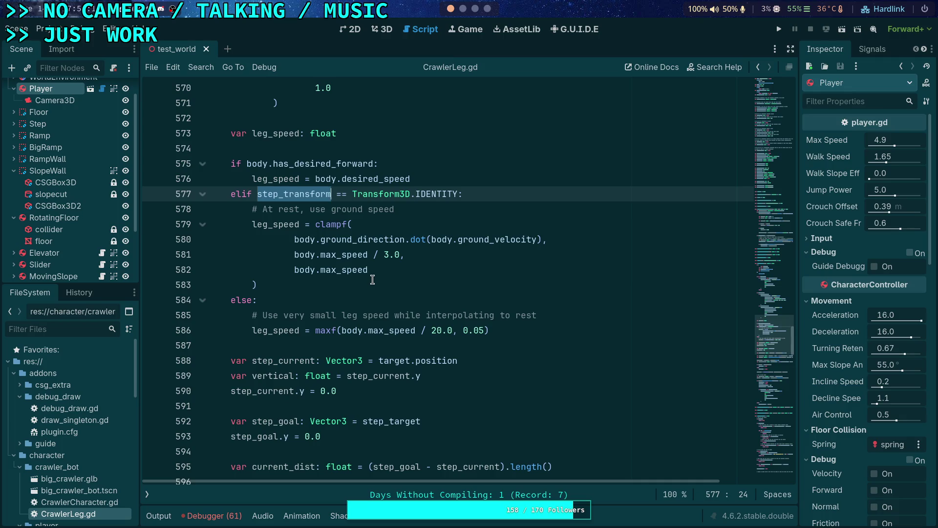
double_click(386, 255)
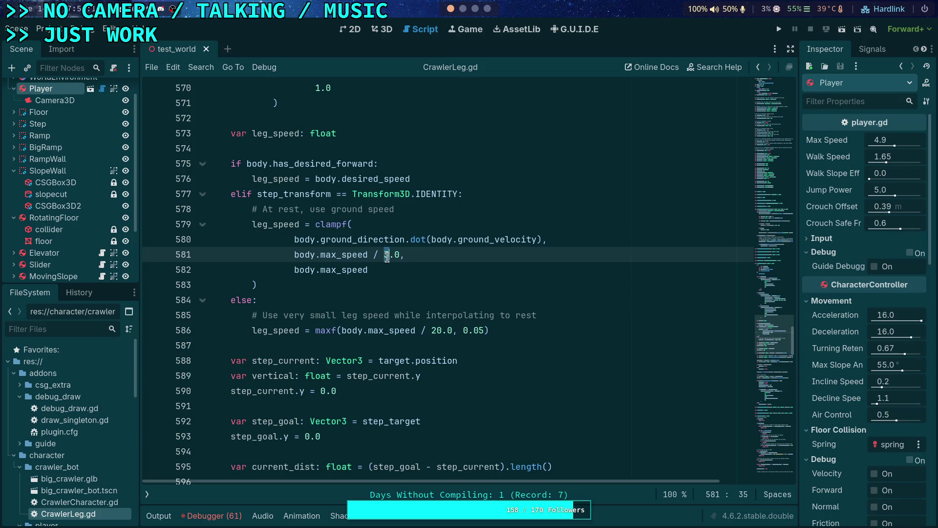
- Replace the / 3.0 divisor on line 581 with * 0.75 and save
key("shift+Right")
key("shift+Right")
key("shift+Right")
key("BackSpace")
key("ctrl+s")
key("ctrl+s")
- Replace / 20.0 on line 586 with * 0.1, verifying 1/20 in the Python REPL, and save
left_click(509, 331)
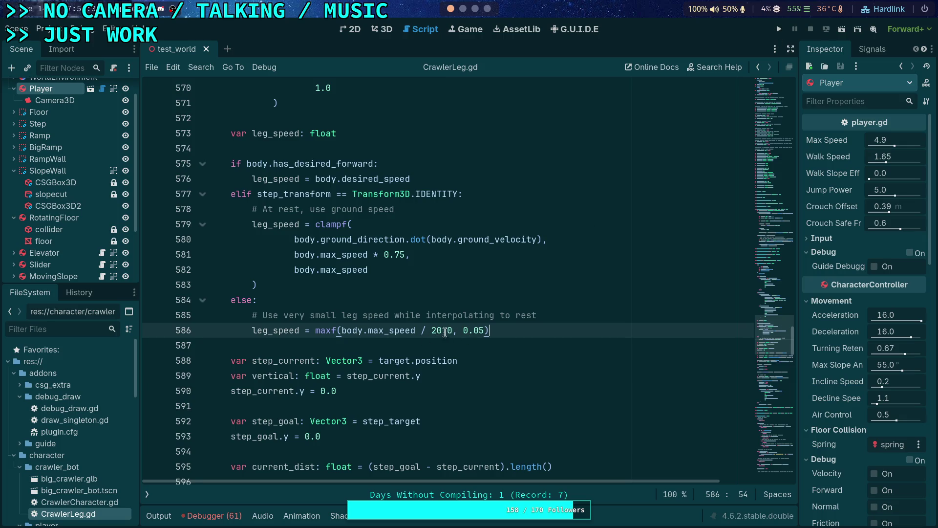
left_click_drag(420, 331, 452, 331)
type("*")
key("super+4")
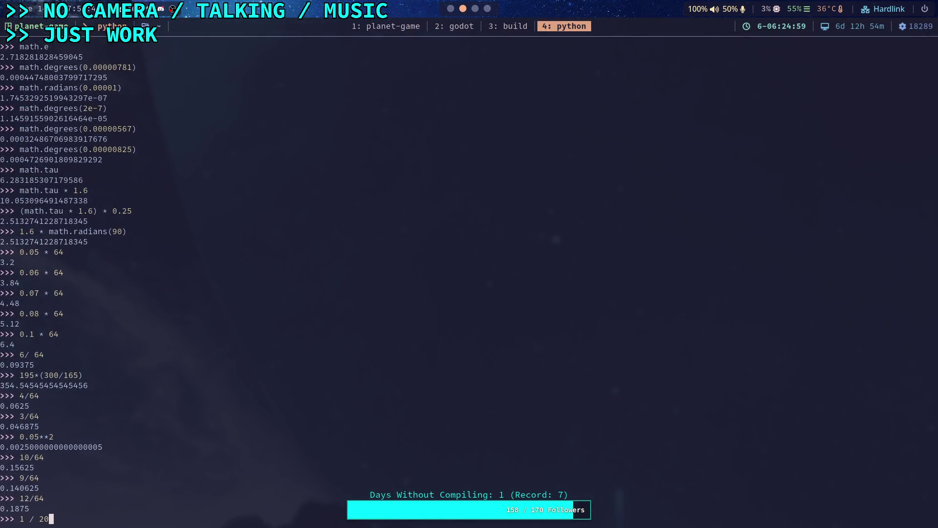
key("Return")
key("super+2")
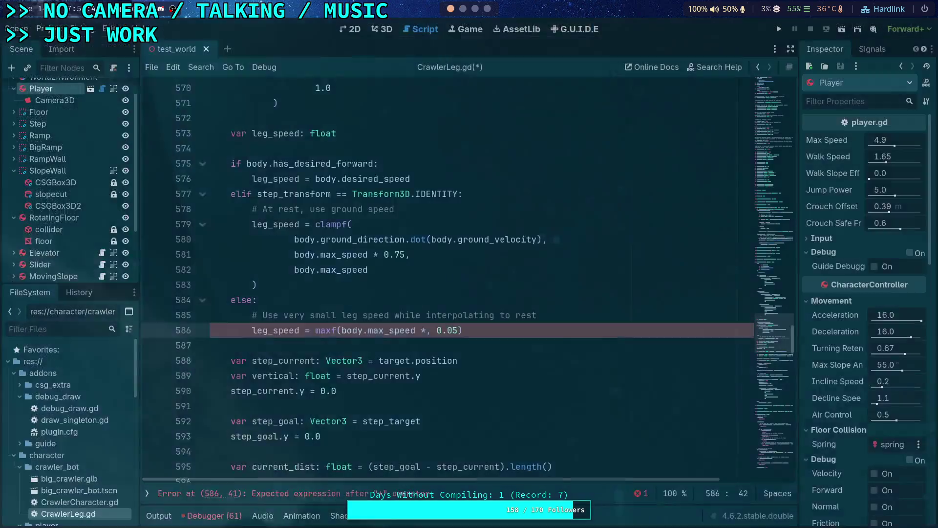
type("0.0")
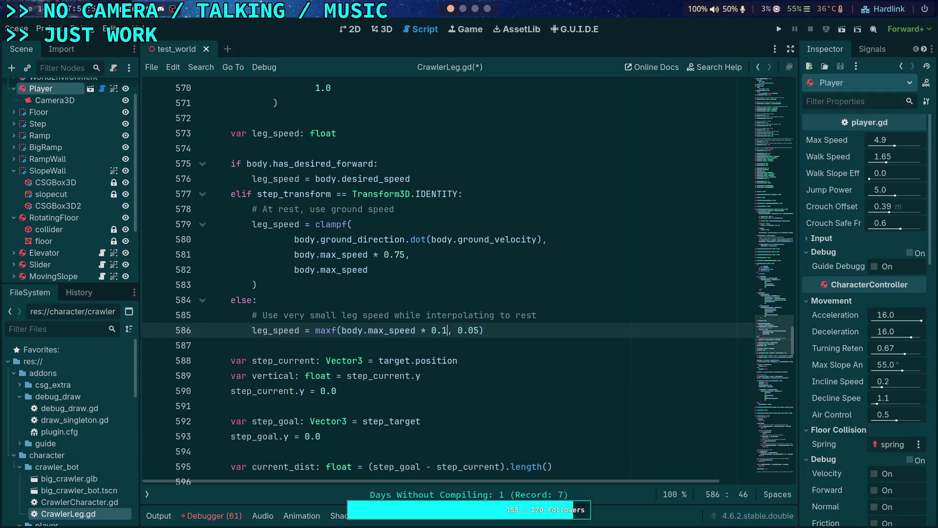
key("ctrl+s")
- Play-test the crawler, then retest with the resting multiplier lowered from 0.75 to 0.5
left_click(779, 29)
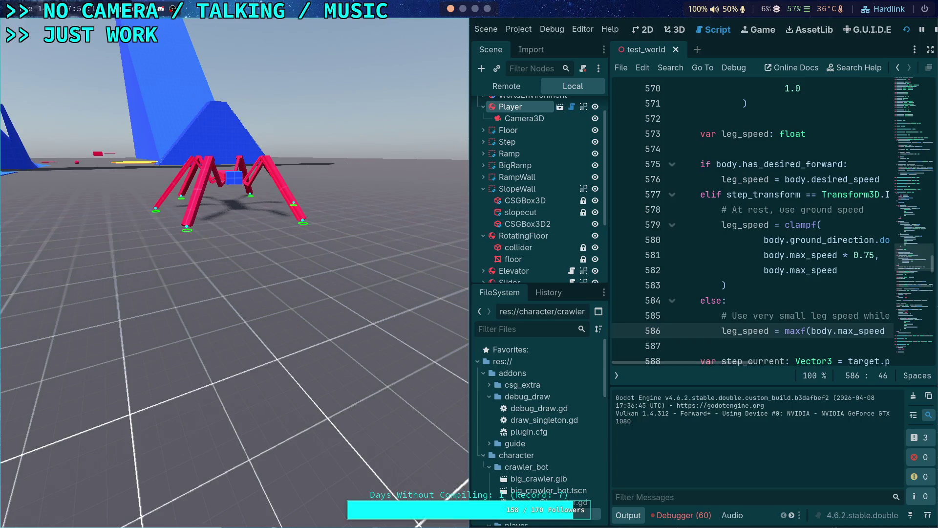
key("F8")
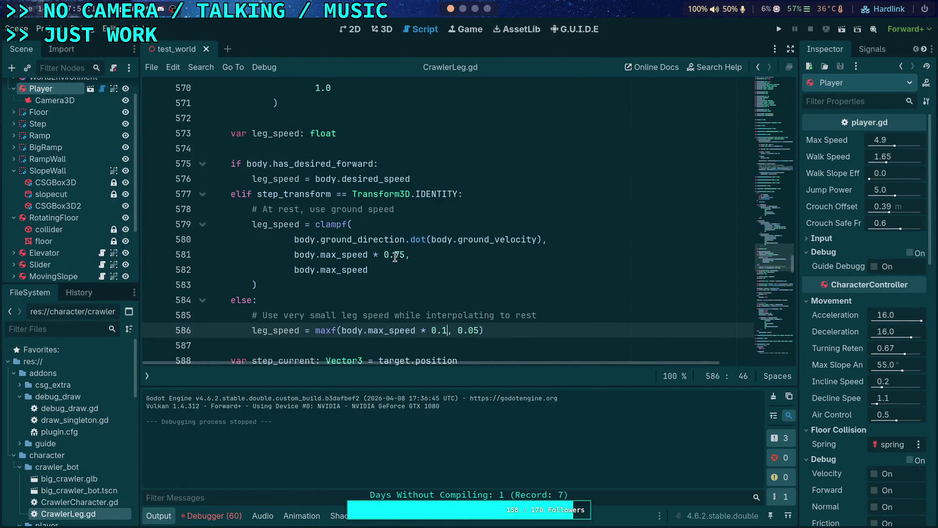
left_click_drag(395, 257, 404, 254)
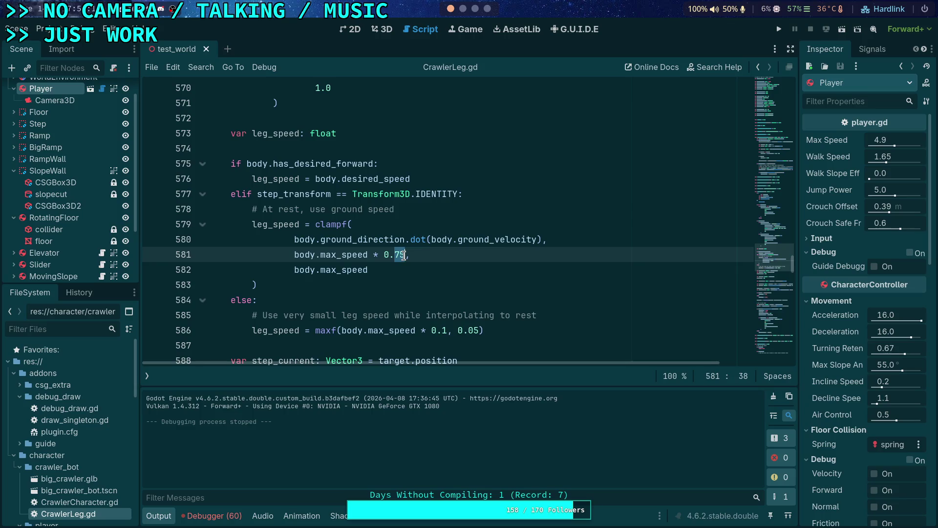
type("5")
left_click(778, 29)
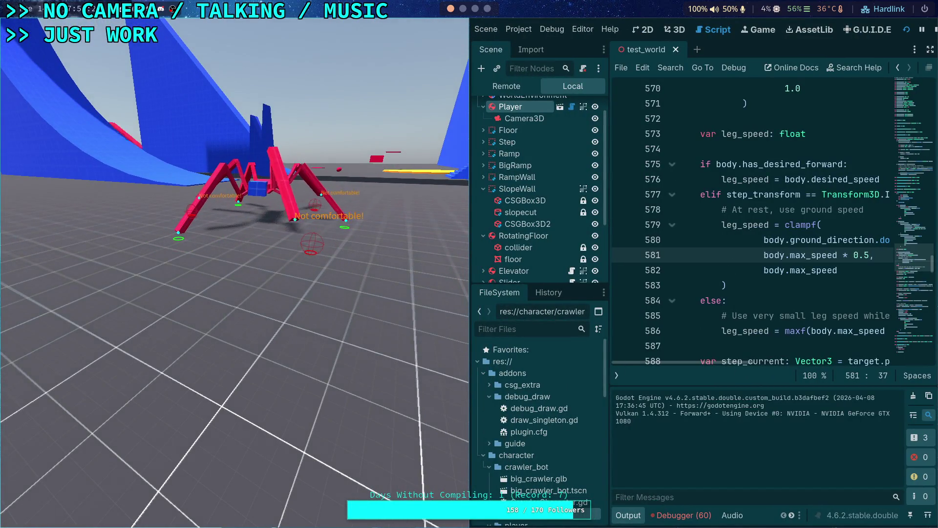
key("Escape")
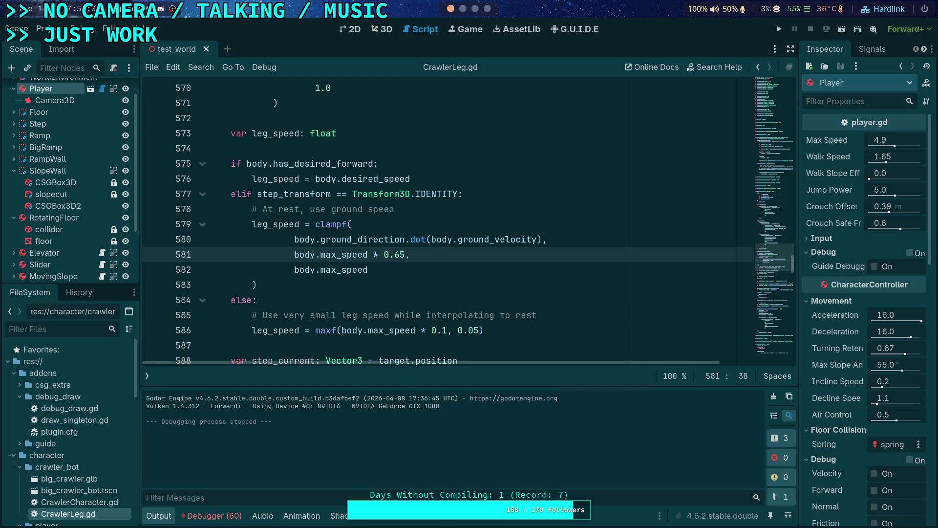
- Save the resting multiplier as 0.65, play-test again and hide the output log
key("ctrl+s")
left_click(779, 30)
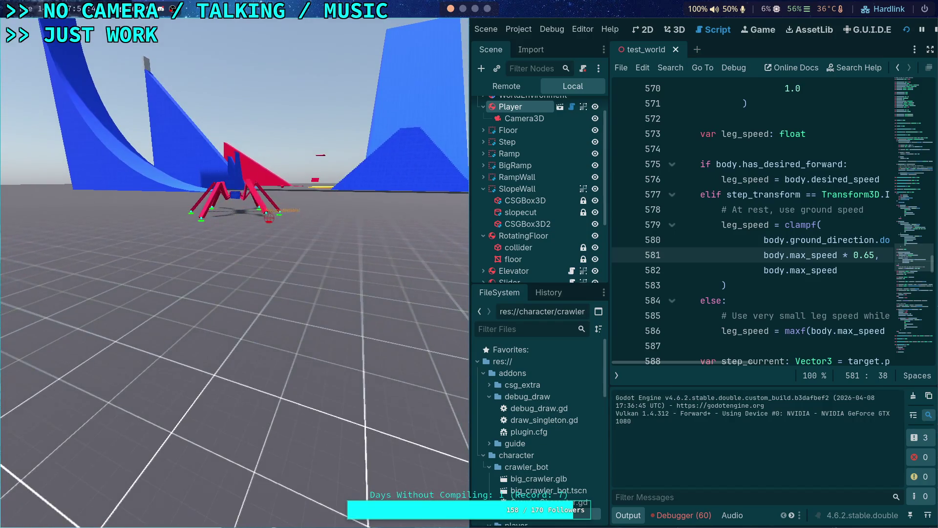
key("Escape")
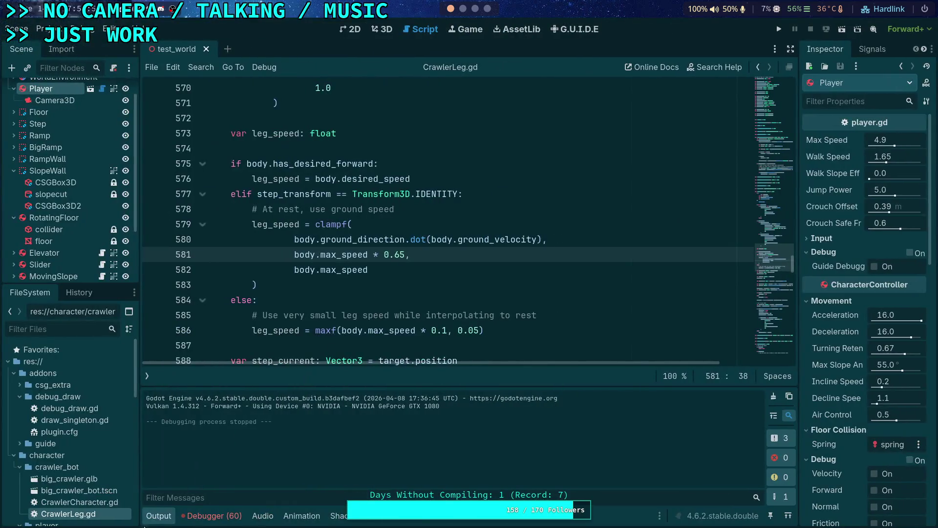
left_click(161, 515)
- Change the step_delta clamp minimum on line 597 from 1.2 to 1.24, save and run the test world
scroll(475, 341, "down", 4)
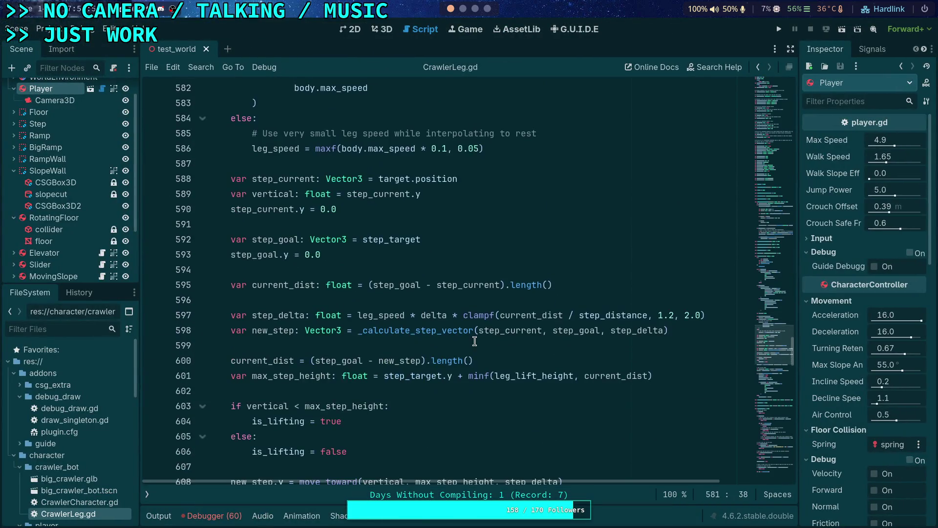
left_click(671, 315)
type("3")
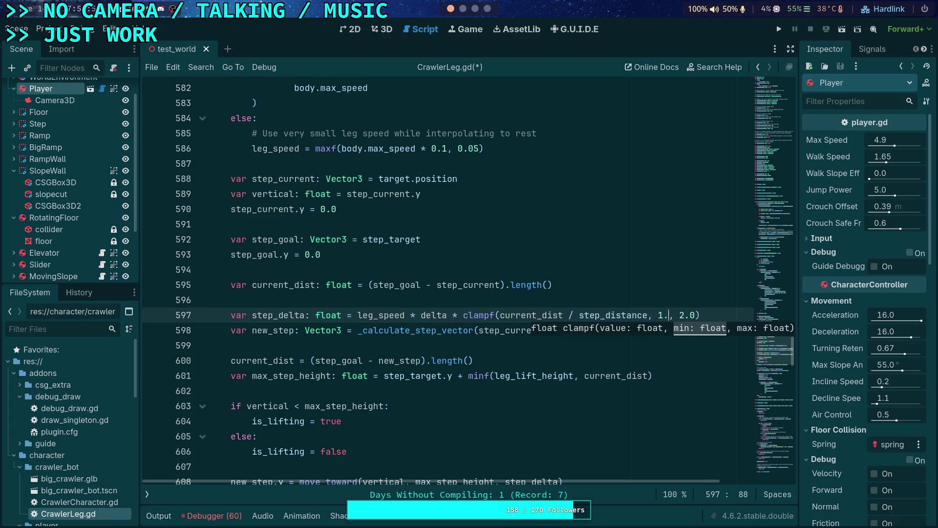
key("ctrl+s")
left_click(778, 29)
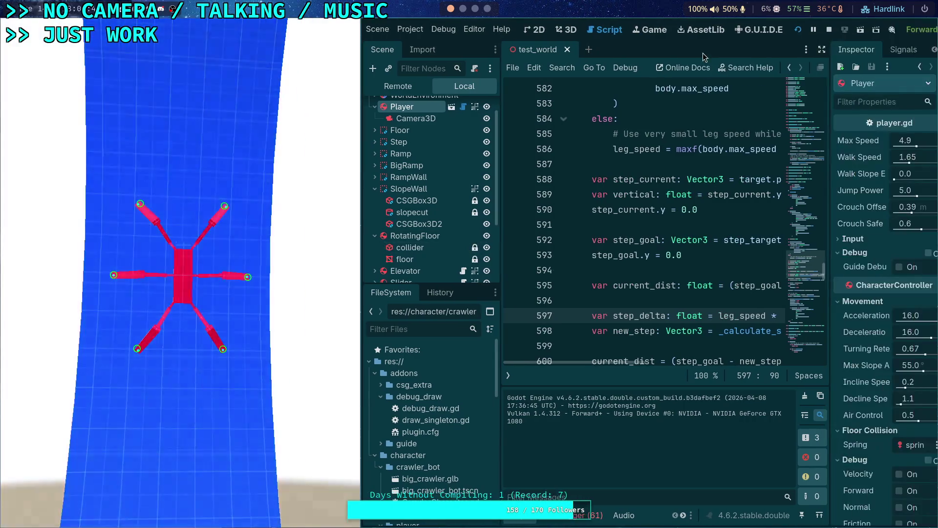
- Stop the test run and raise the step_delta clamp maximum on line 597 from 2.0 to 2.24
left_click(815, 29)
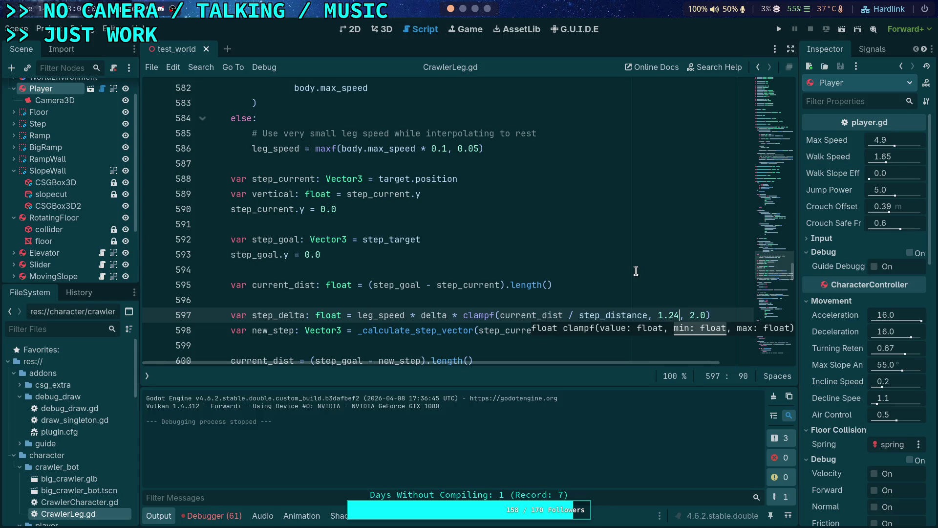
double_click(704, 315)
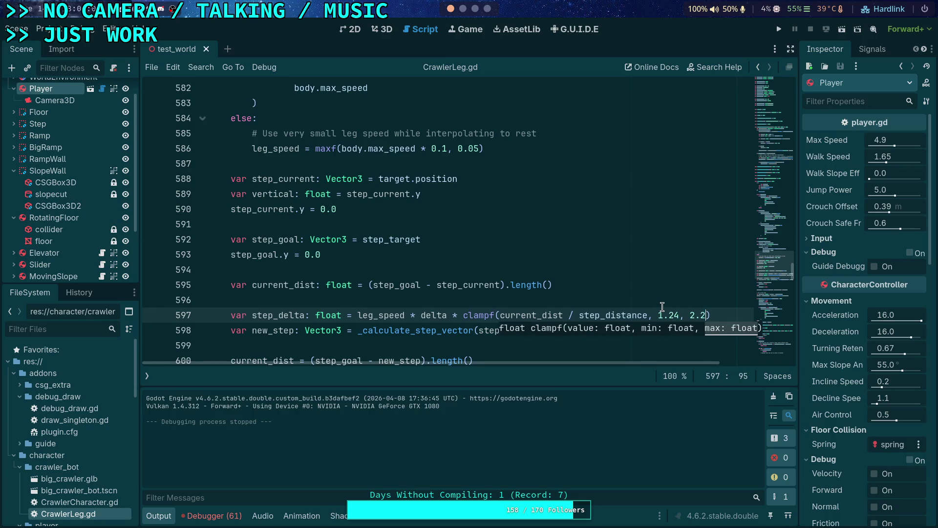
type("4")
left_click(672, 300)
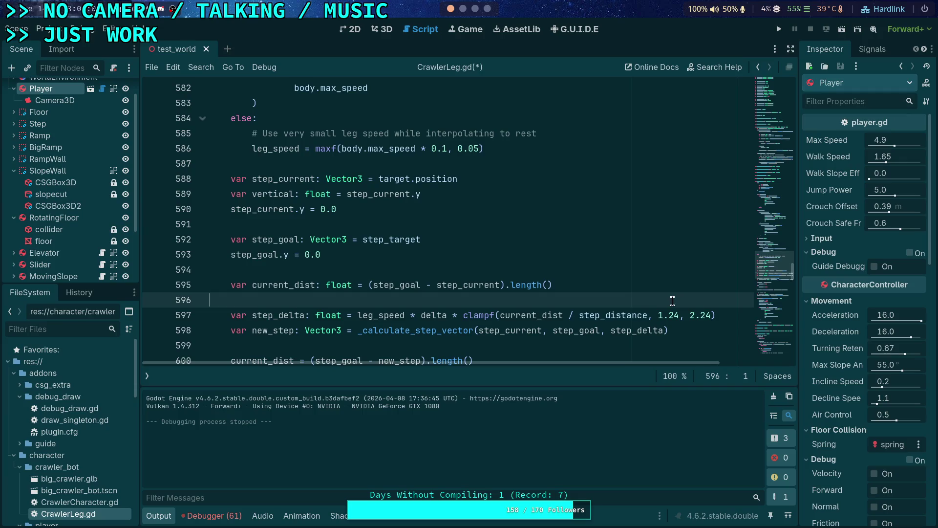